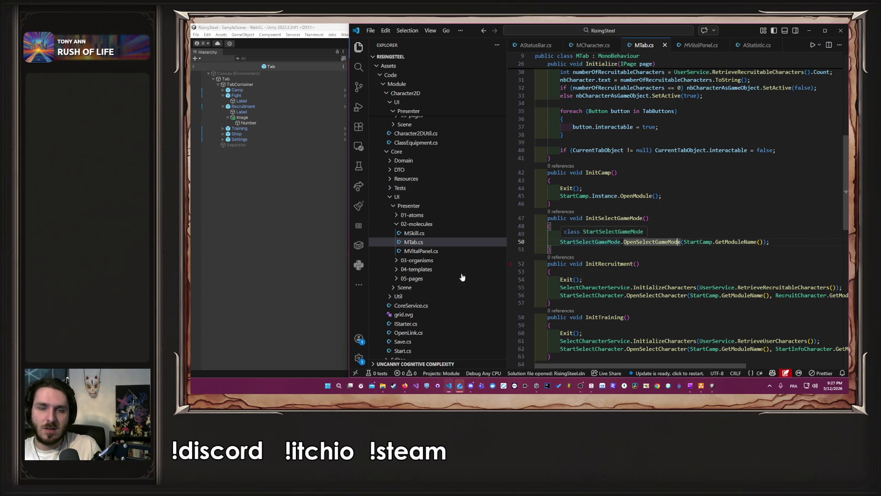
# - Collapse SelectCharacter and open PSelectGameMode.cs from SelectGameMode > UI > Presenter > 05-pages
pyautogui.scroll(-15, 461, 277)
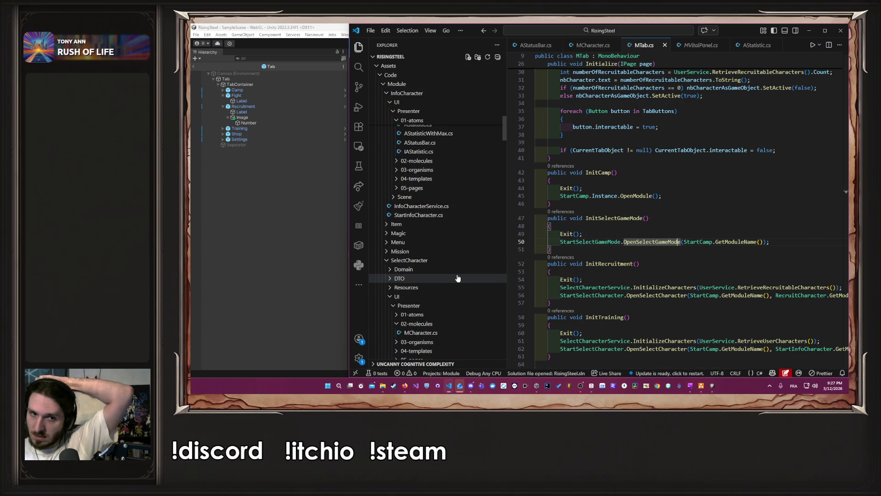
pyautogui.scroll(-6, 457, 277)
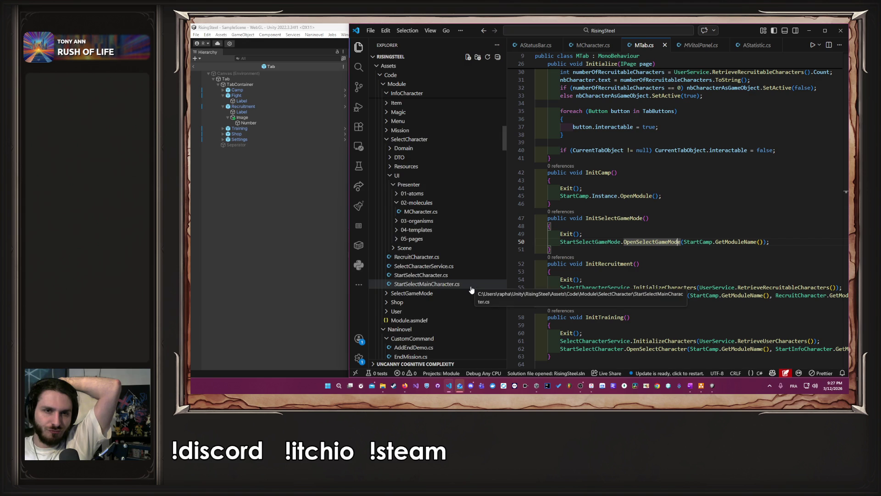
pyautogui.scroll(4, 472, 290)
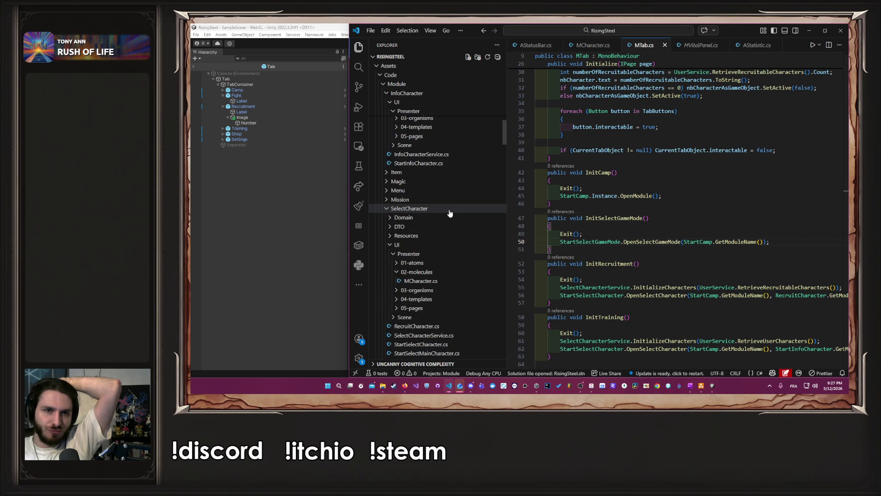
pyautogui.click(452, 209)
pyautogui.click(454, 217)
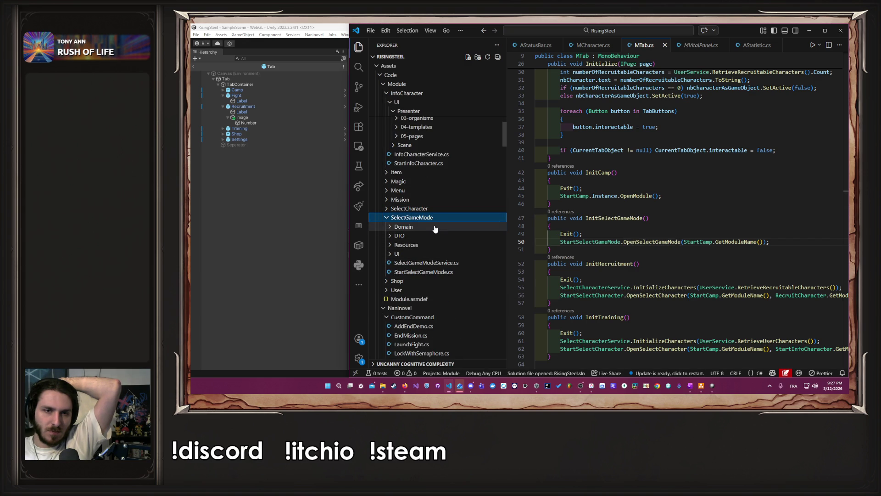
pyautogui.click(435, 226)
pyautogui.click(415, 299)
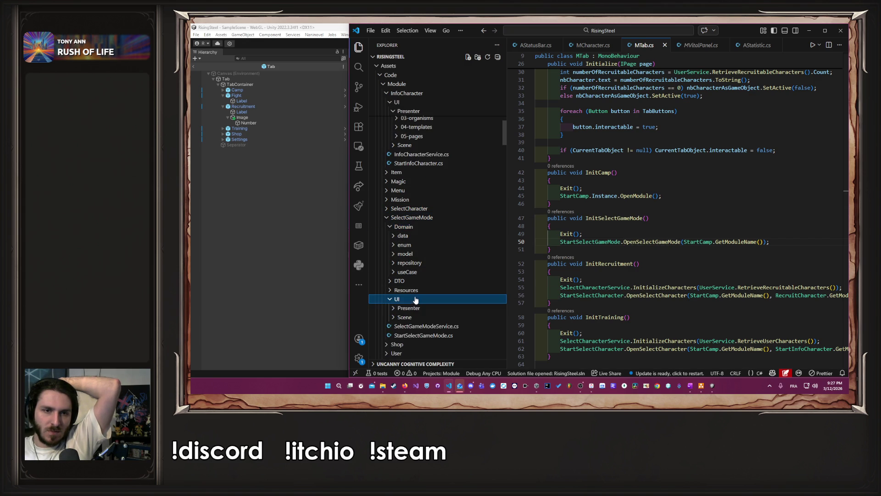
pyautogui.scroll(-2, 416, 296)
pyautogui.click(417, 273)
pyautogui.scroll(-2, 439, 279)
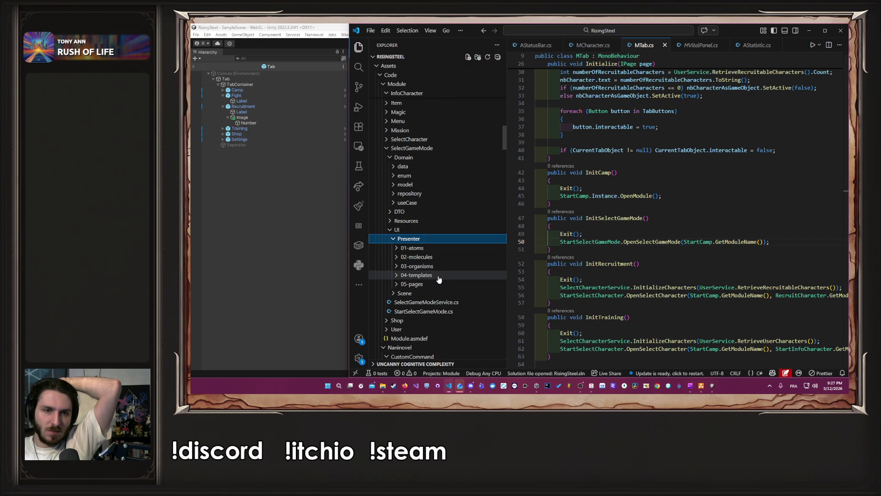
pyautogui.click(411, 284)
pyautogui.doubleClick(442, 294)
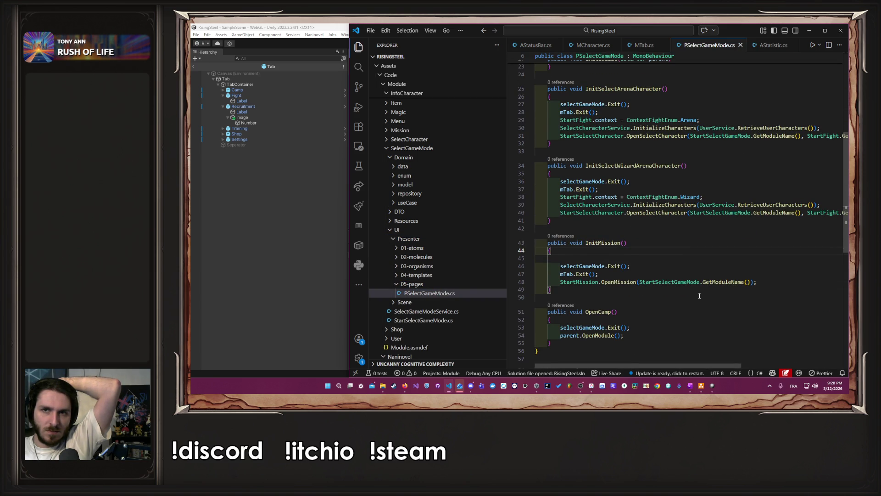
# - Select the StartMission.OpenMission line in InitMission, then go back to MTab.cs
pyautogui.scroll(5, 700, 295)
pyautogui.scroll(-6, 617, 264)
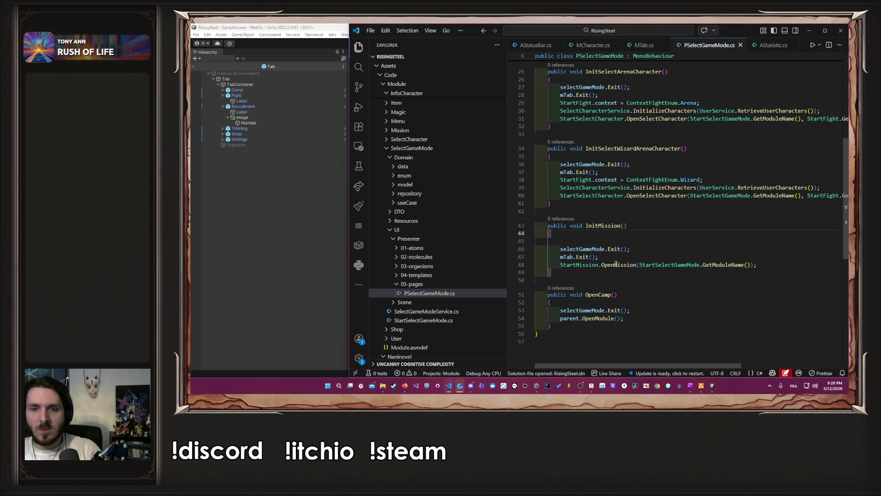
pyautogui.moveTo(561, 249); pyautogui.dragTo(645, 256)
pyautogui.moveTo(757, 264); pyautogui.dragTo(569, 266)
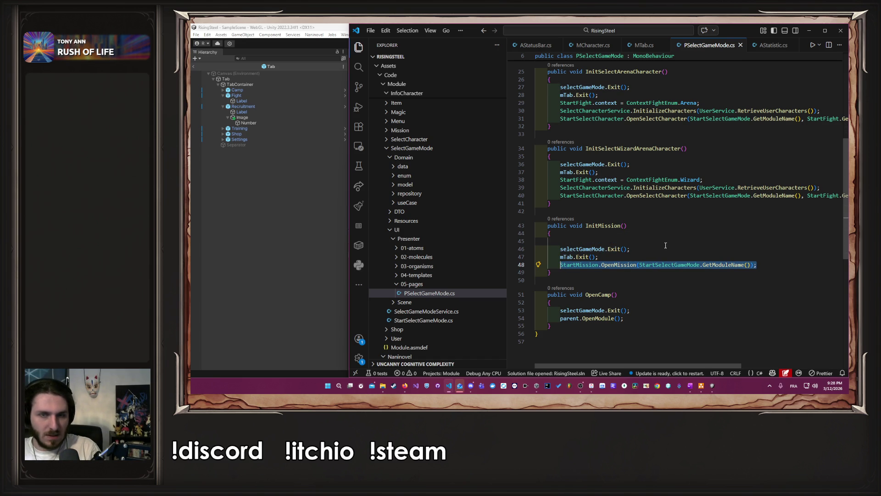
pyautogui.click(643, 46)
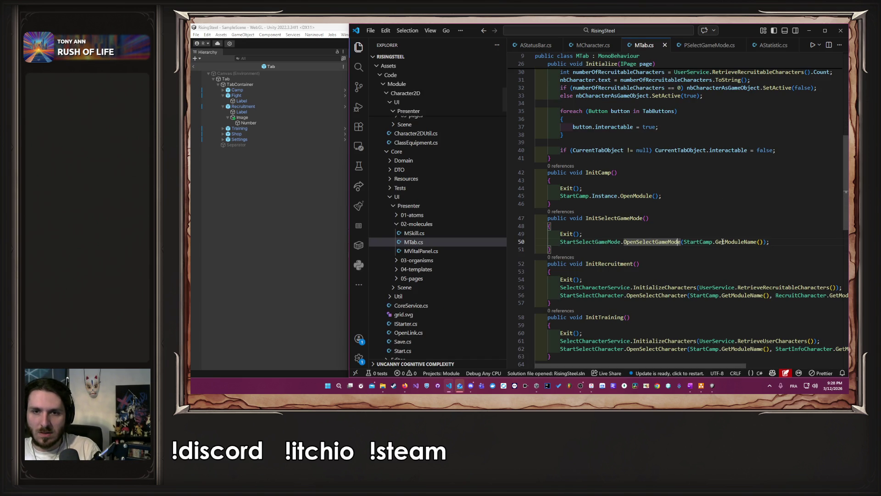
# - Comment out line 50's OpenSelectGameMode call, add StartMission.OpenMission(StartSelectGameMode.GetModuleName()) below it, and return to Unity
pyautogui.moveTo(770, 241); pyautogui.dragTo(566, 244)
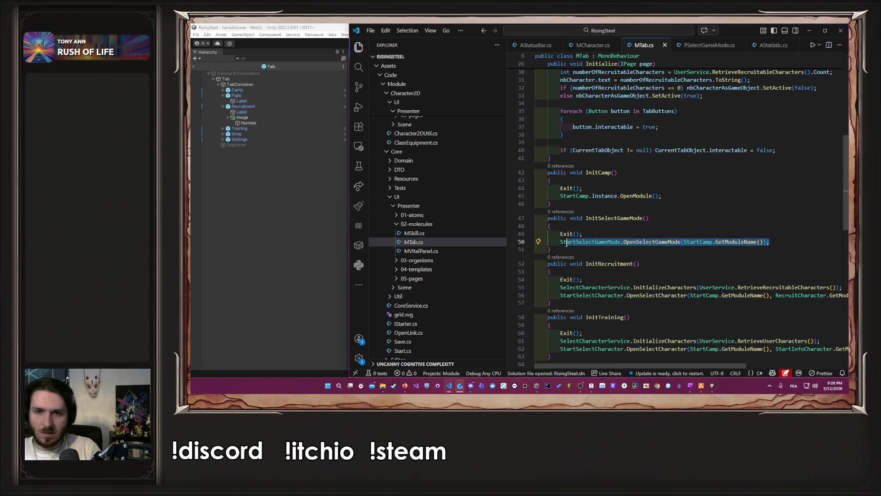
pyautogui.press('Down')
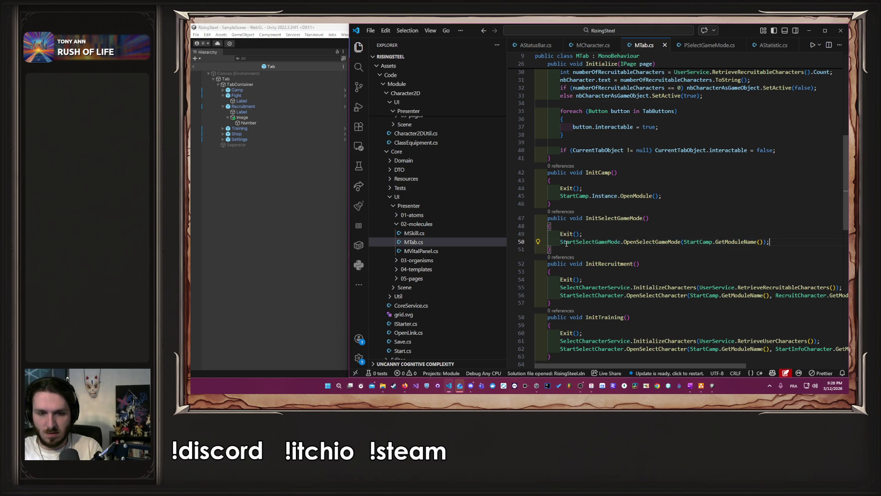
pyautogui.hotkey('ctrl', '/')
pyautogui.press('Return')
pyautogui.press('Tab')
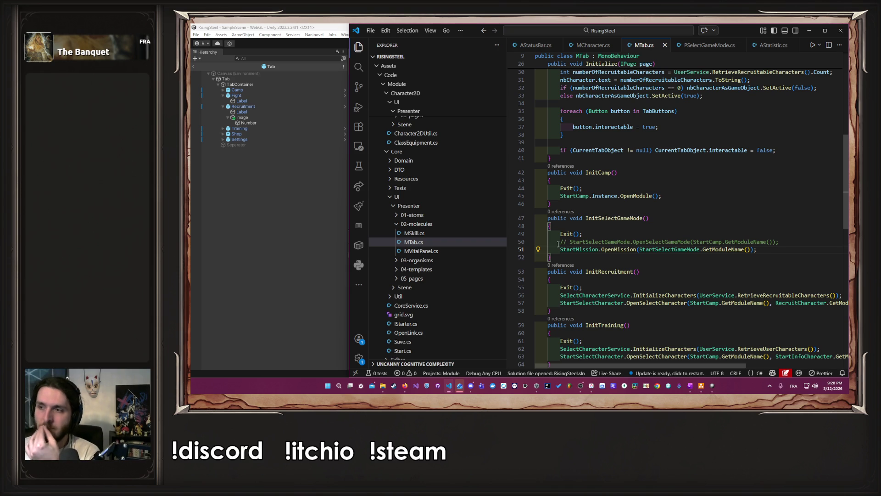
pyautogui.click(263, 243)
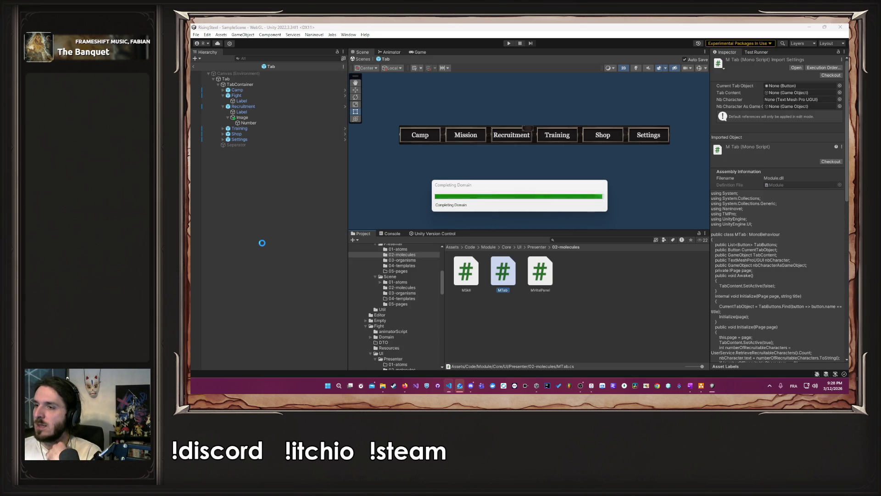
# - After the script reload finishes, enter Play mode to test the change
pyautogui.click(276, 225)
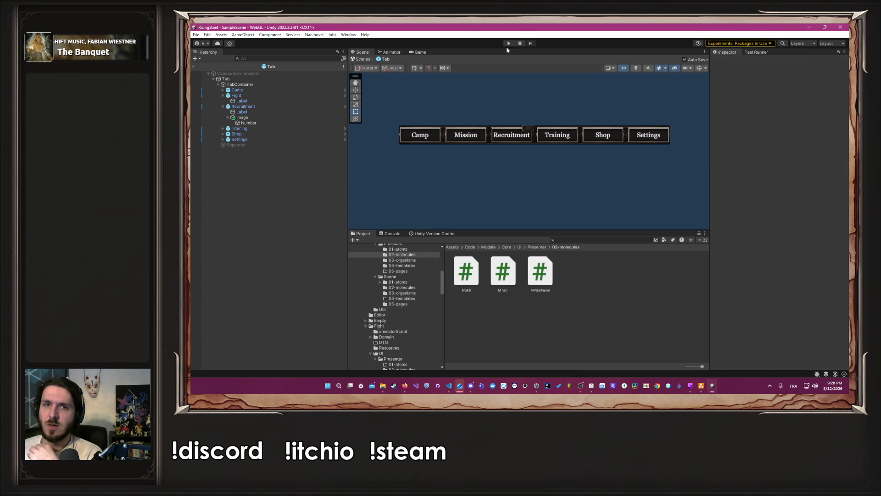
pyautogui.click(510, 44)
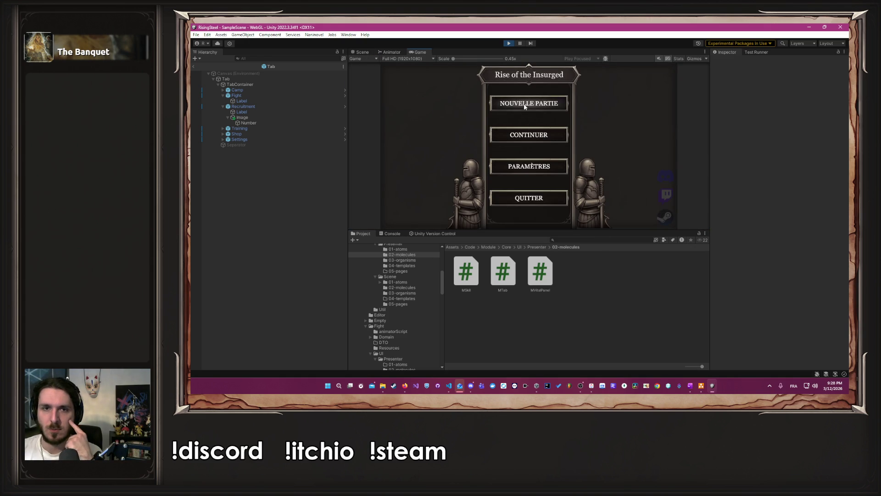
# - Start a new game as the male character, skip the tutorial, and view the Défense du village d'Écorce Noire mission
pyautogui.click(554, 168)
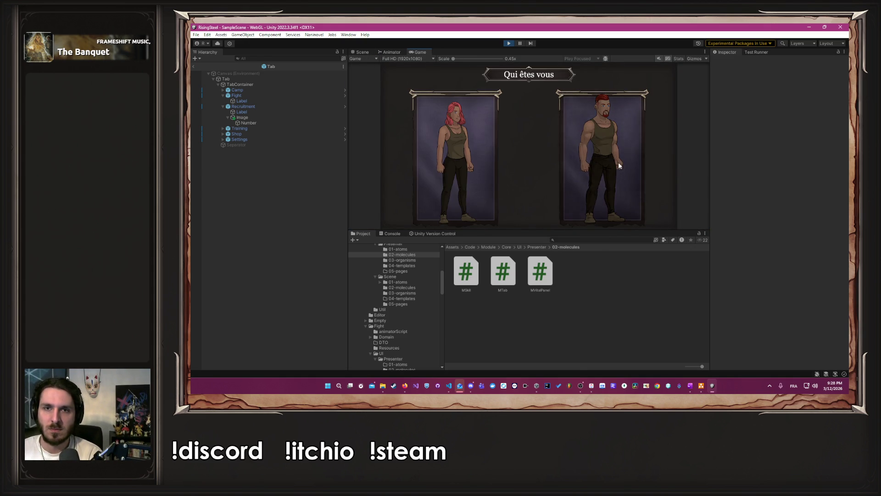
pyautogui.click(618, 165)
pyautogui.click(521, 143)
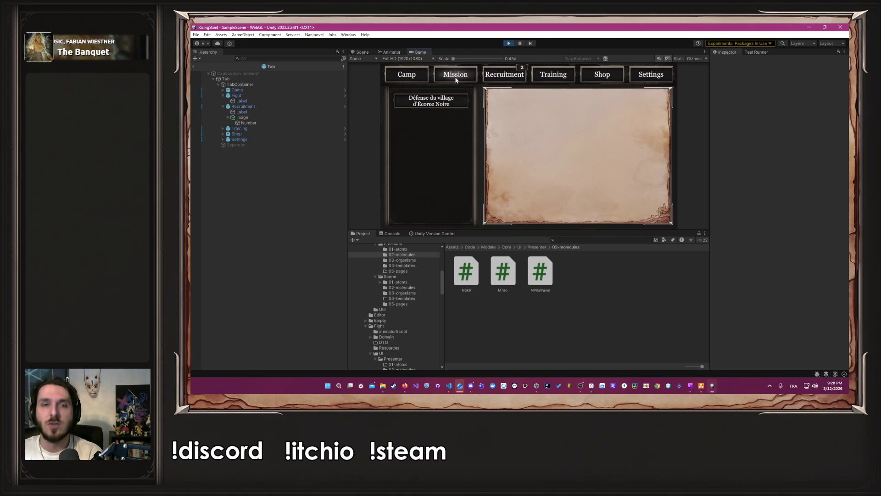
pyautogui.click(438, 104)
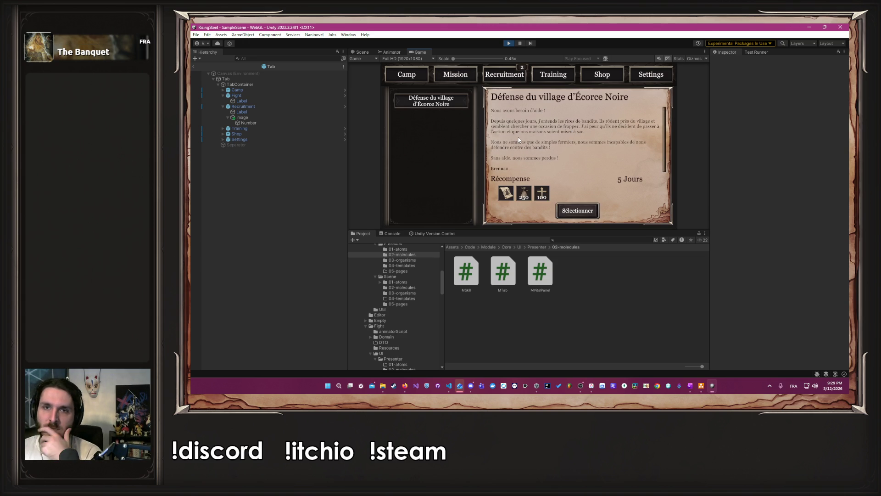
pyautogui.click(400, 76)
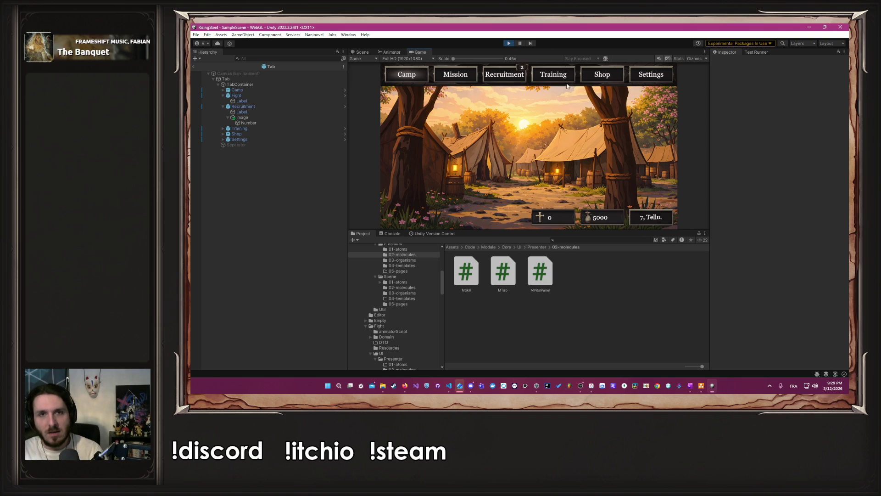
# - Stop the game and inspect the Tab object's MTab component
pyautogui.click(508, 43)
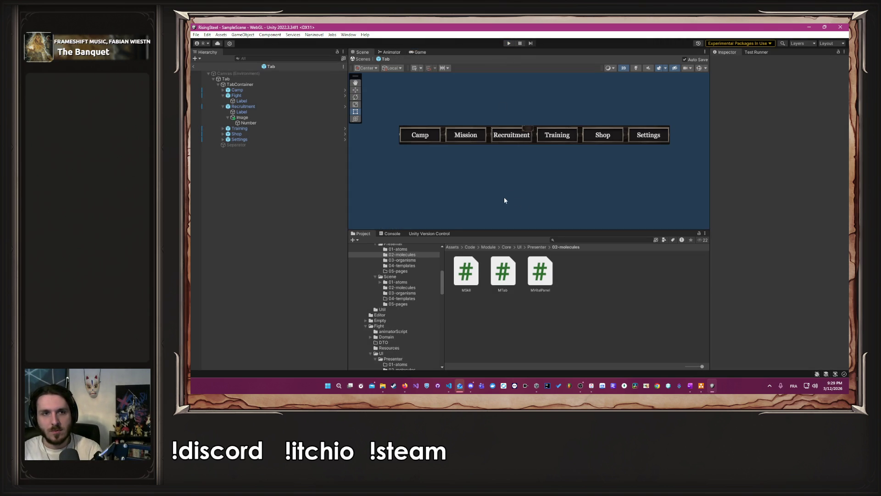
pyautogui.click(255, 79)
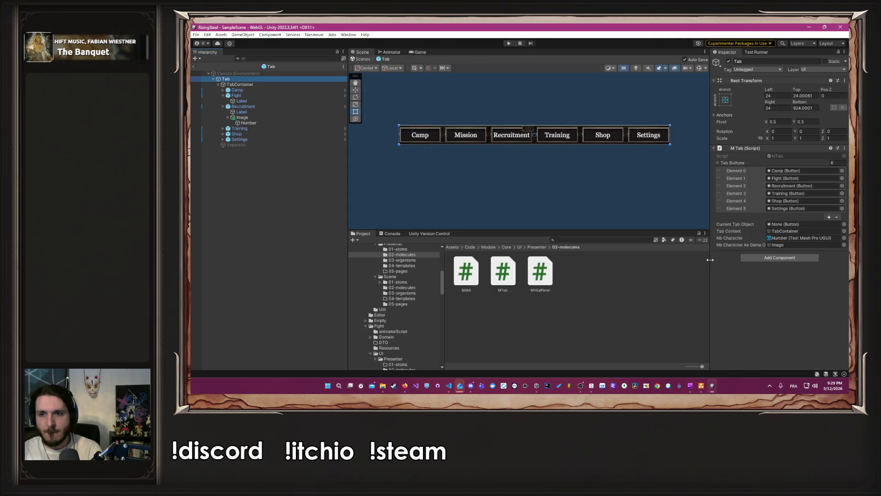
pyautogui.scroll(-5, 395, 301)
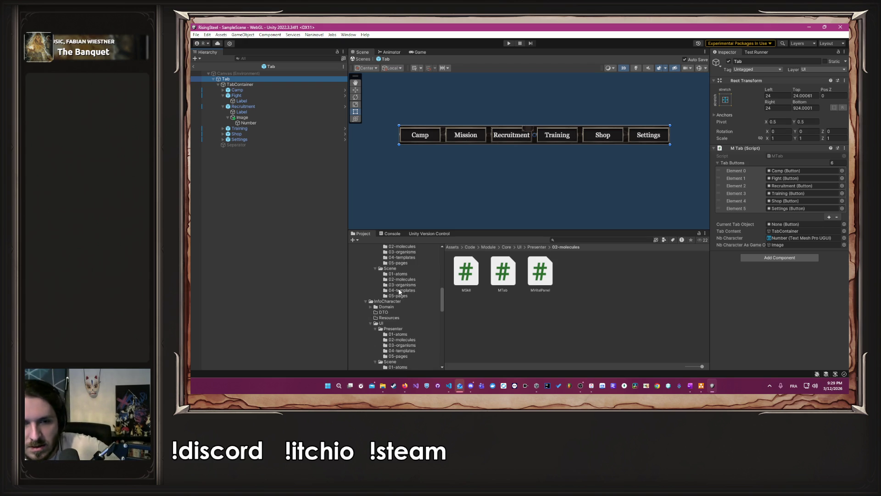
pyautogui.scroll(6, 399, 292)
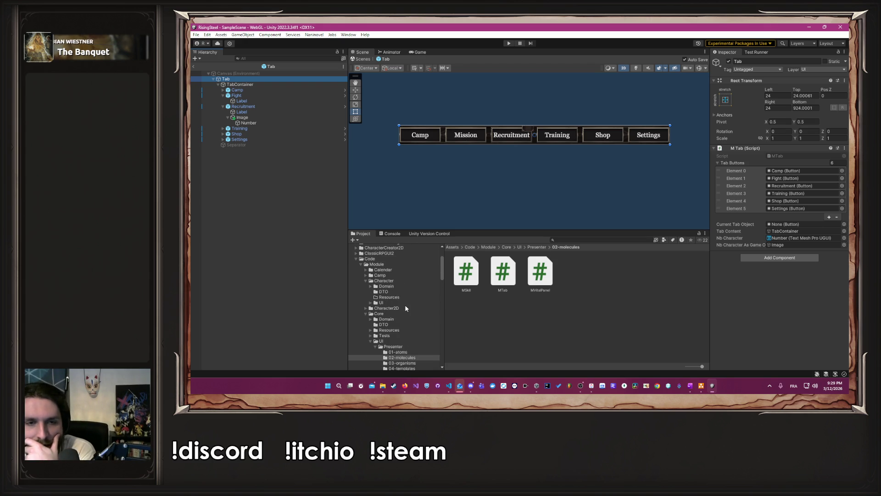
pyautogui.scroll(-7, 398, 276)
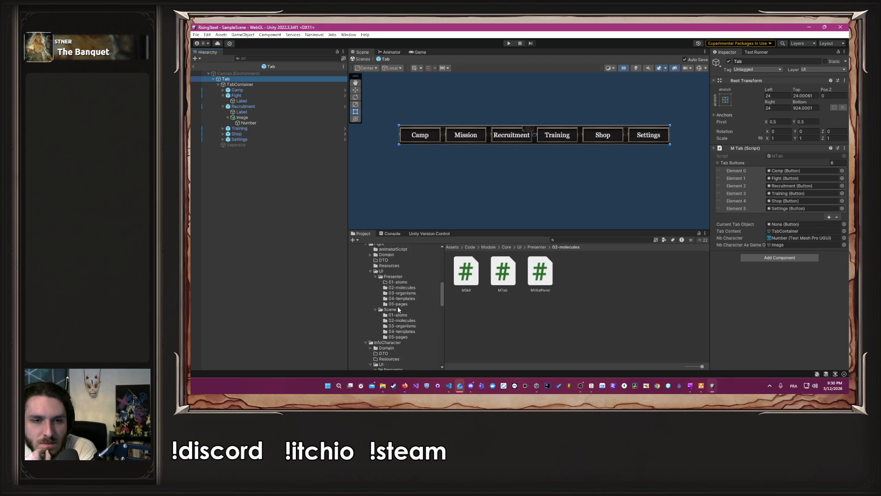
# - Open the Mission page prefab from Mission > UI > Scene > 05-pages
pyautogui.click(399, 308)
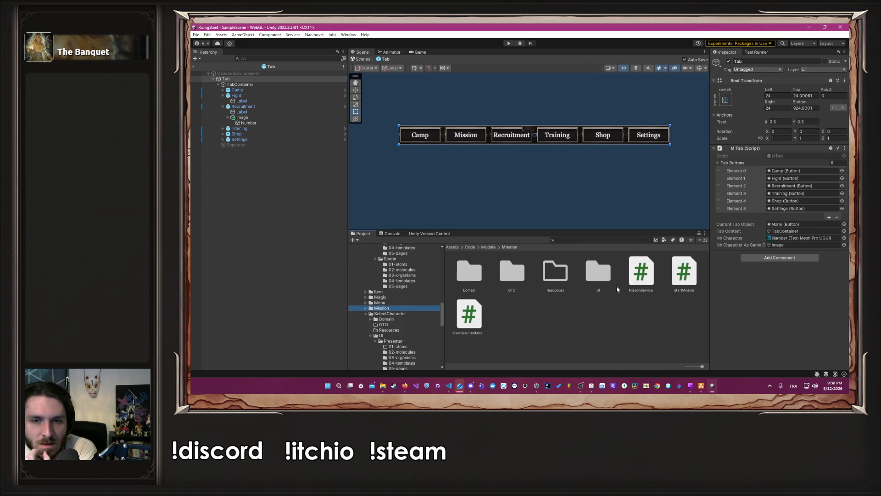
pyautogui.doubleClick(592, 276)
pyautogui.doubleClick(504, 276)
pyautogui.doubleClick(605, 283)
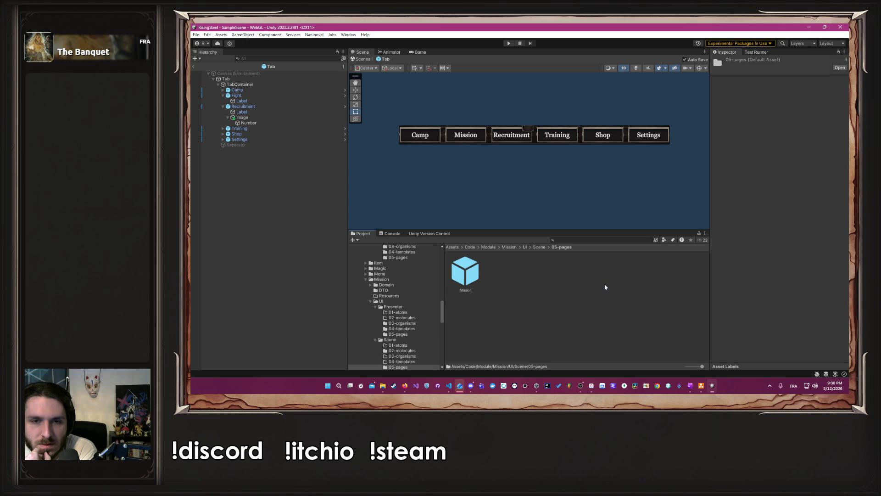
pyautogui.doubleClick(469, 279)
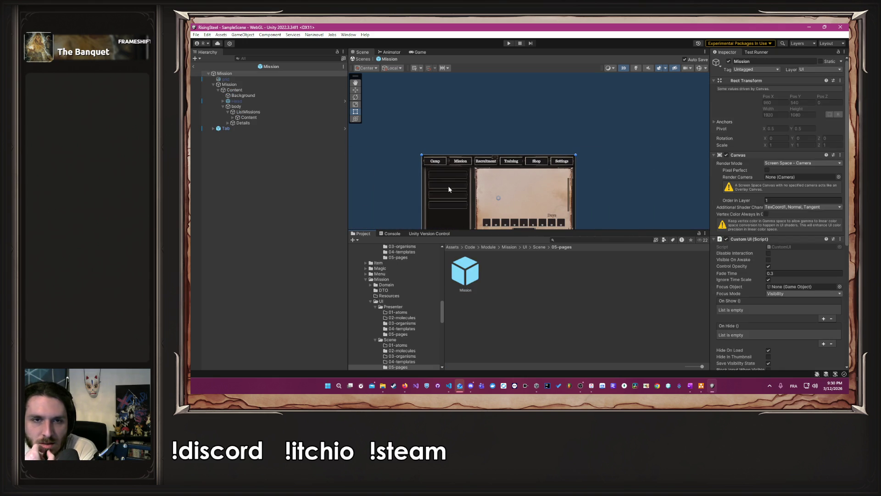
# - Assign the Fight button as MTab's Current Tab Object on Tab, then enter Play mode
pyautogui.click(214, 128)
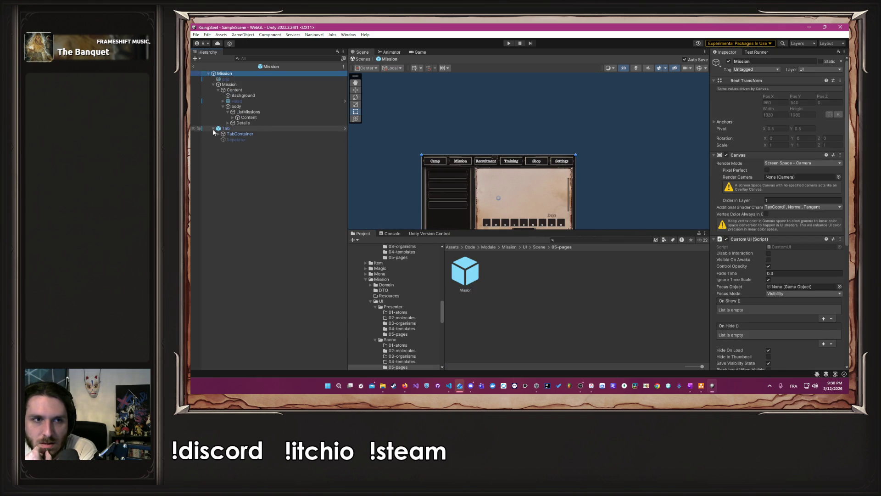
pyautogui.click(219, 133)
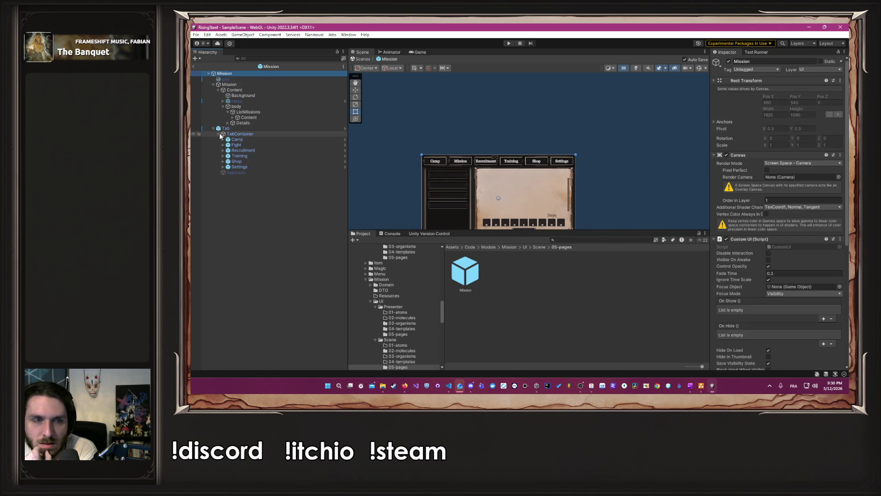
pyautogui.click(250, 129)
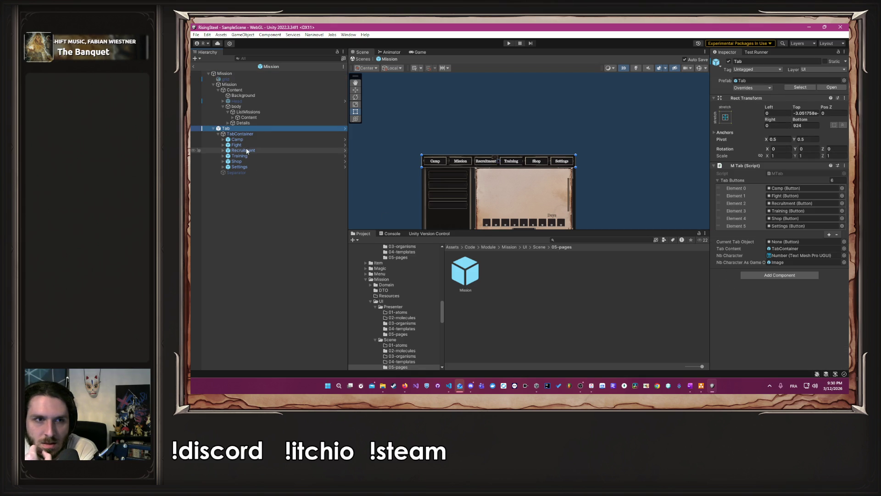
pyautogui.moveTo(247, 146)
pyautogui.mouseDown()
pyautogui.moveTo(790, 212)
pyautogui.moveTo(792, 244)
pyautogui.mouseUp()
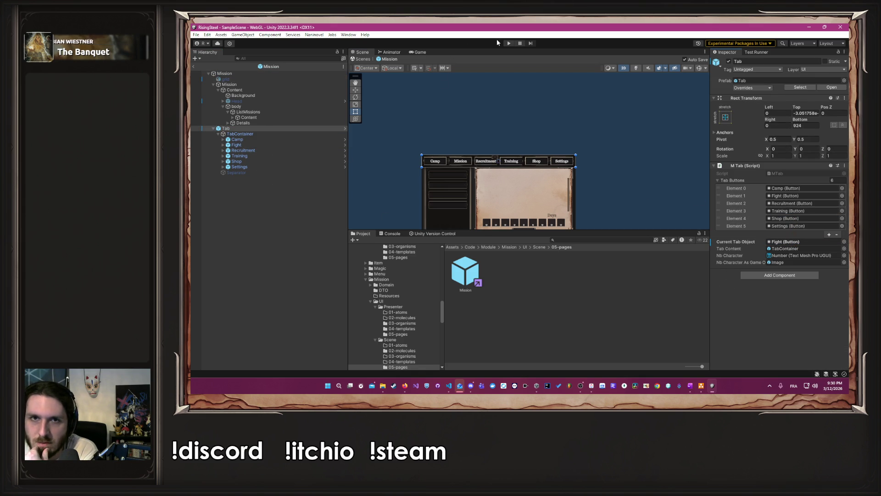
pyautogui.click(509, 43)
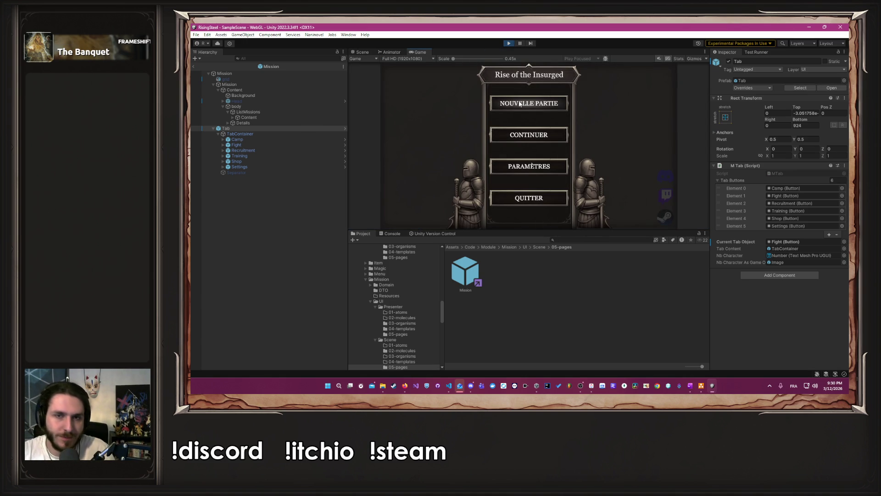
# - Start a new game, submit the name, pick a character, and view the Défense du village d'Écorce Noire mission
pyautogui.click(520, 104)
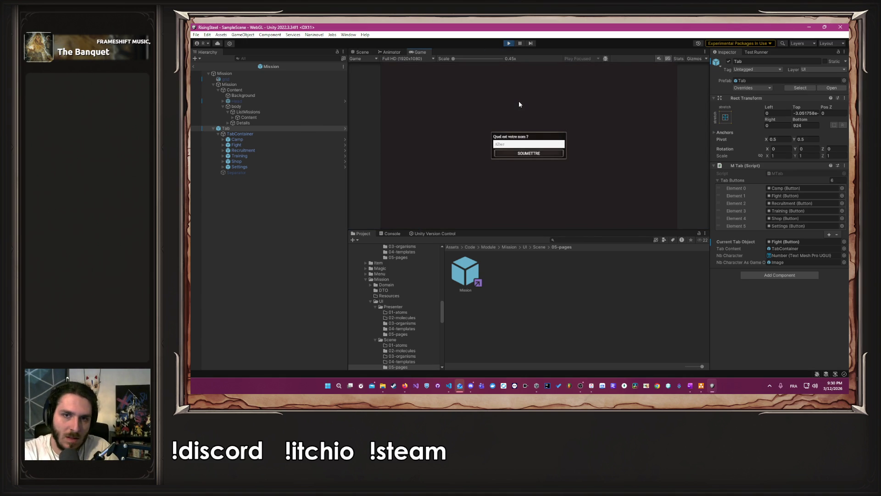
pyautogui.press('Return')
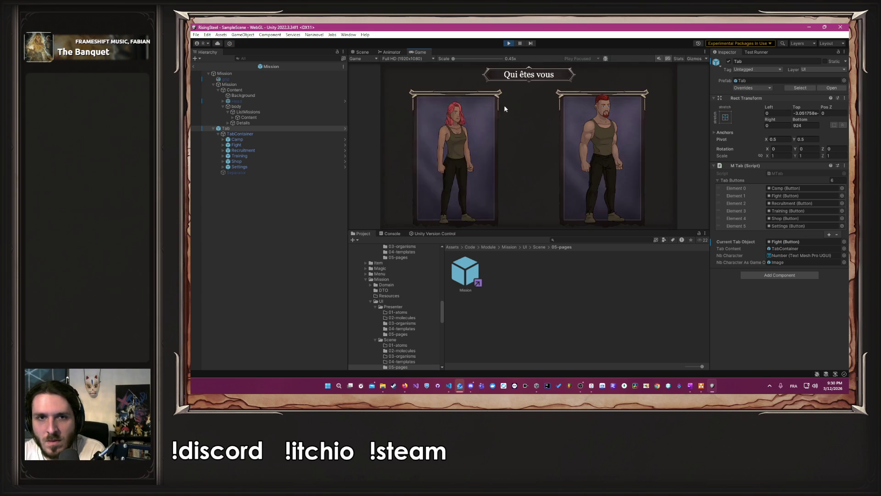
pyautogui.click(601, 158)
pyautogui.click(522, 144)
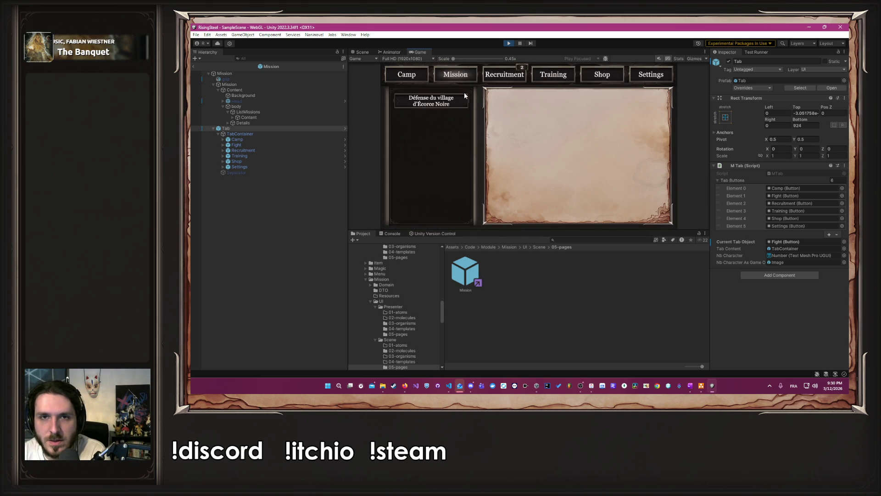
pyautogui.click(436, 106)
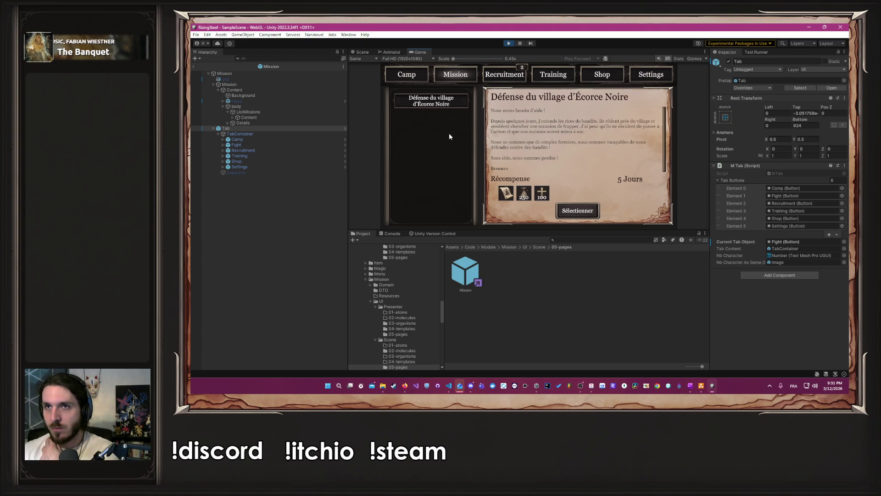
pyautogui.click(509, 43)
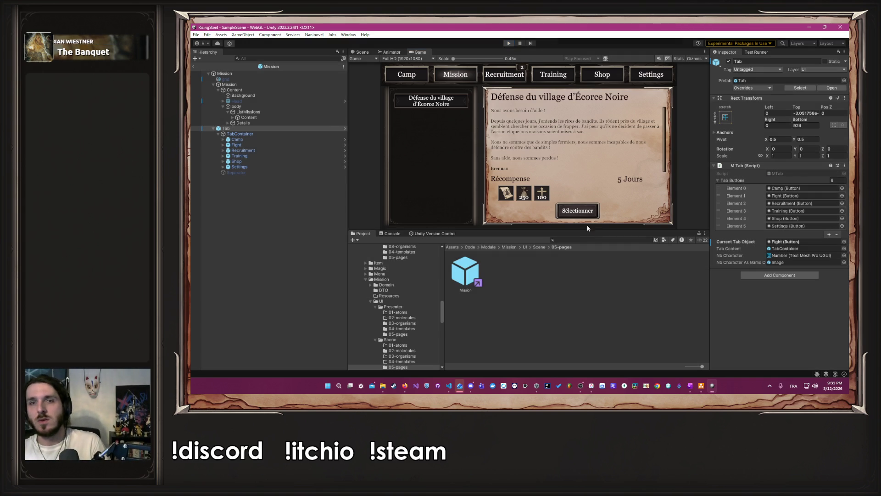
pyautogui.hotkey('alt', 'Tab')
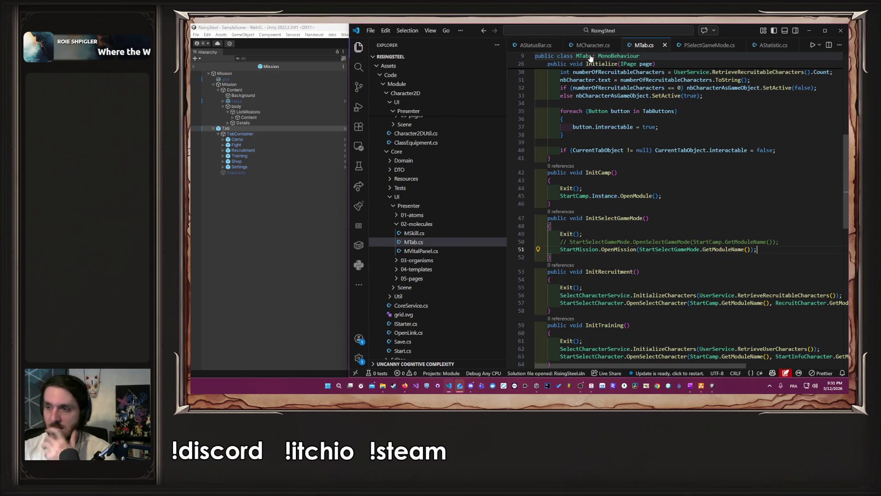
pyautogui.click(282, 286)
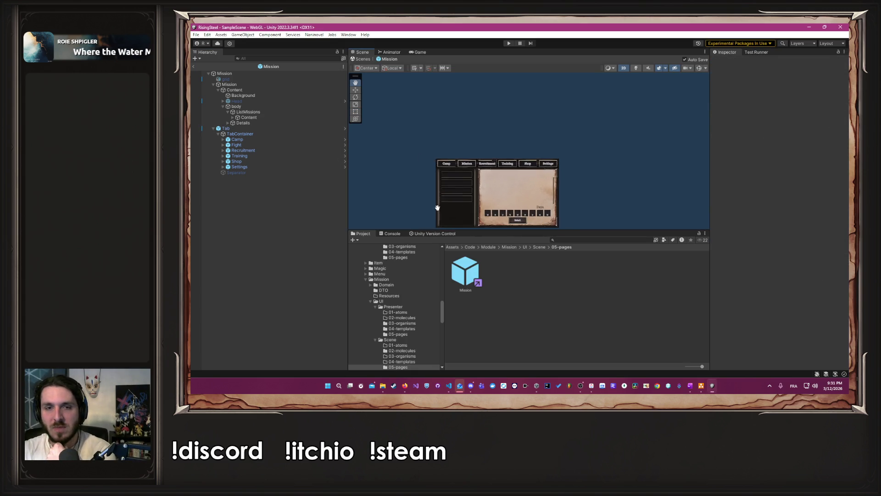
# - Select the Rect tool and bring up the Rising Steel ClickUp board
pyautogui.press('t')
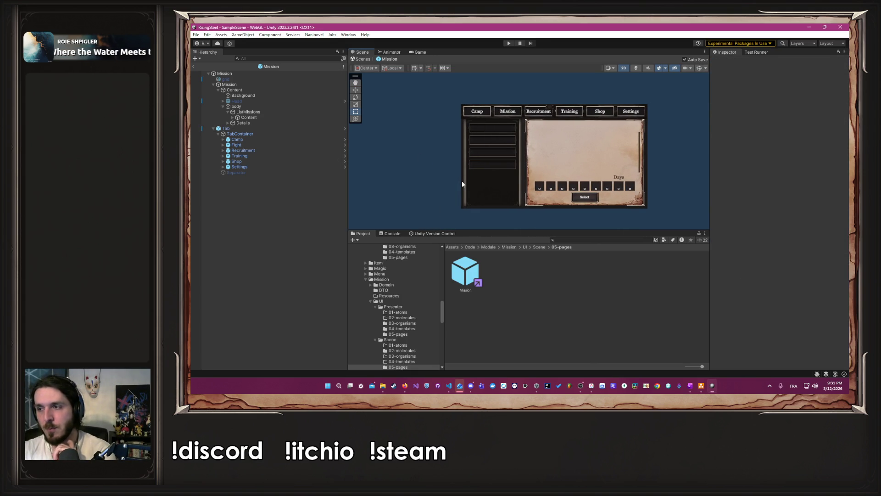
pyautogui.click(592, 385)
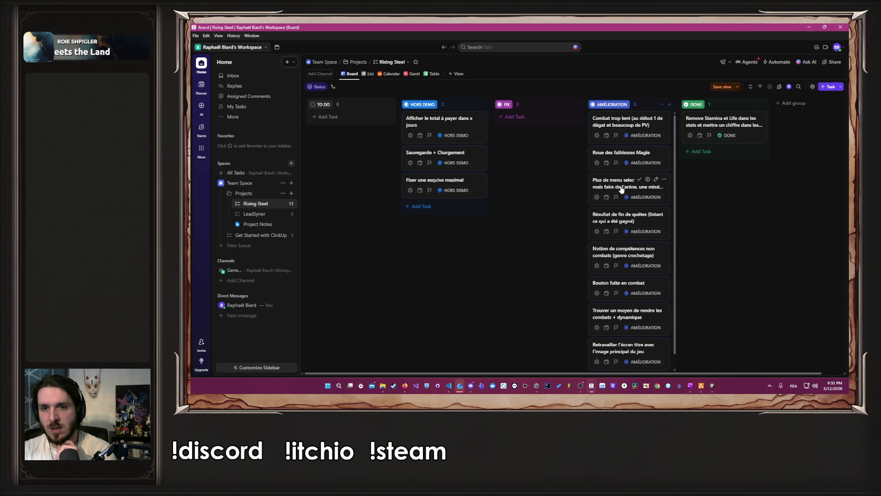
# - Move the game-mode card to AMÉLIORATION's top, Roue des faiblesses Magie to DONE, Notion de compétences non combats to TO DO
pyautogui.moveTo(624, 188)
pyautogui.mouseDown()
pyautogui.moveTo(719, 160)
pyautogui.moveTo(671, 162)
pyautogui.moveTo(628, 123)
pyautogui.mouseUp()
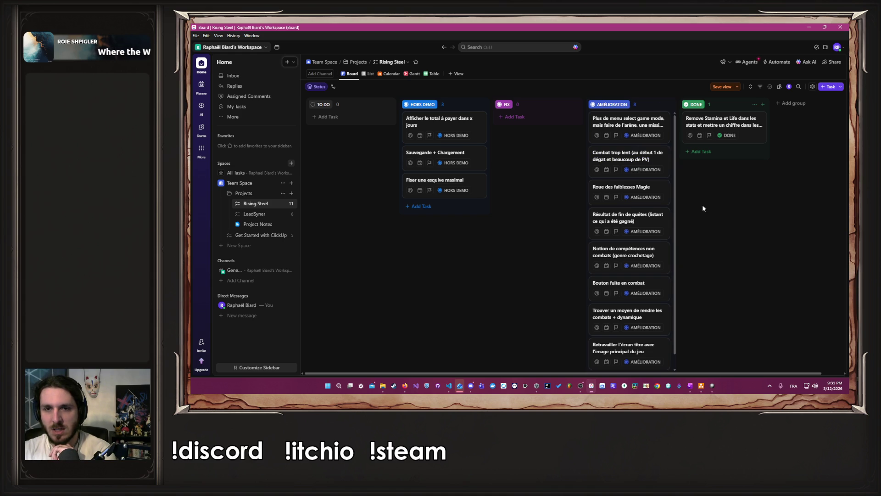
pyautogui.moveTo(619, 187)
pyautogui.mouseDown()
pyautogui.moveTo(675, 162)
pyautogui.moveTo(712, 160)
pyautogui.mouseUp()
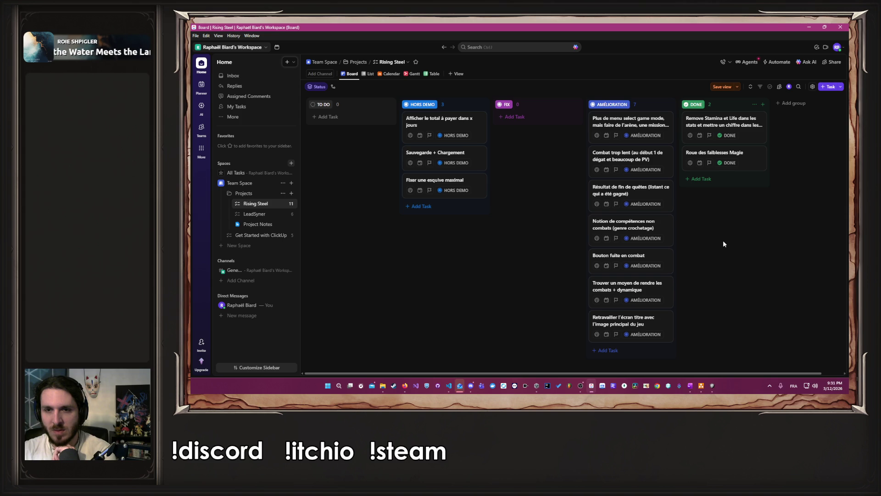
pyautogui.moveTo(637, 232)
pyautogui.mouseDown()
pyautogui.moveTo(553, 211)
pyautogui.moveTo(338, 121)
pyautogui.mouseUp()
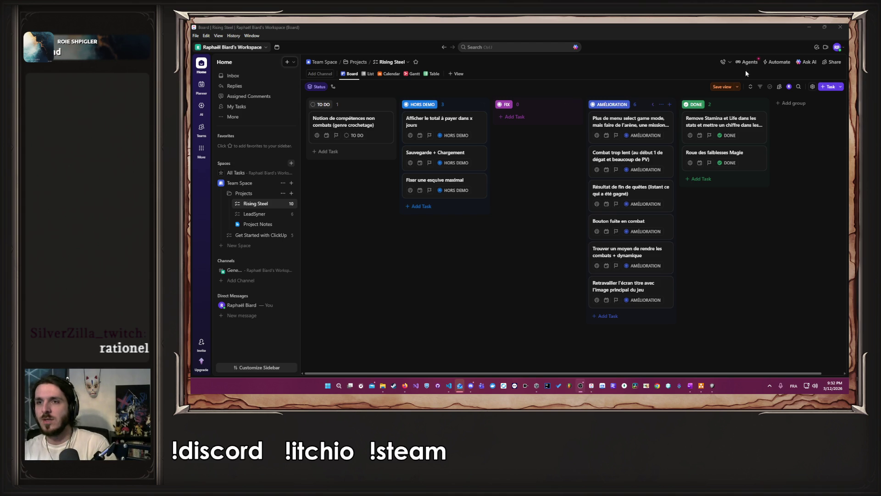
pyautogui.click(807, 26)
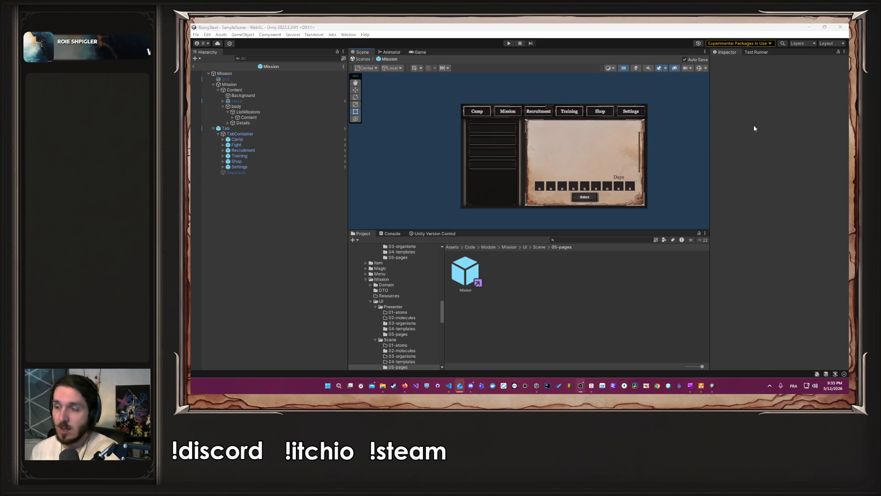
pyautogui.click(405, 386)
pyautogui.click(405, 386)
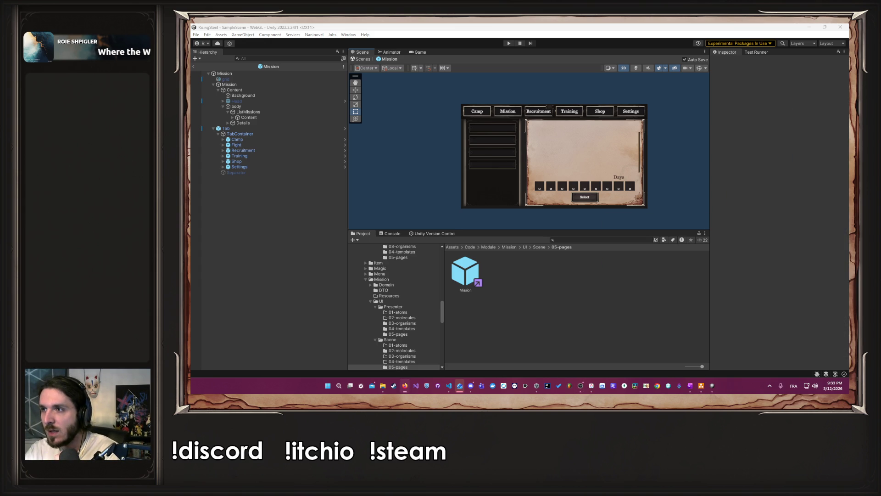